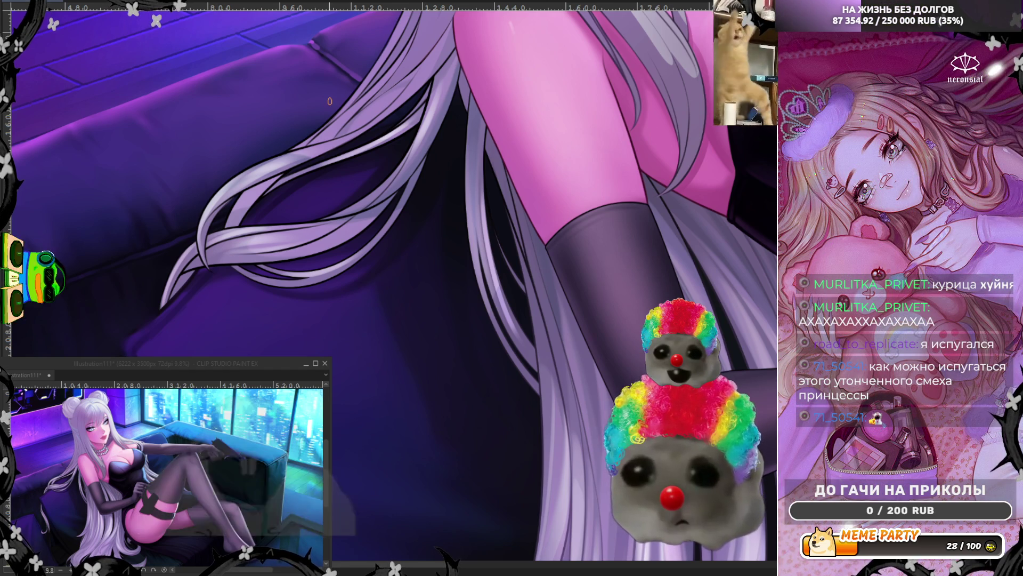
# - Zoom out after refining the white hair strands over the couch beside her stockinged legs
pyautogui.scroll(-3, 330, 100)
# - Zoom in and pan to bring her shoulder and hair into view for polishing
pyautogui.scroll(4, 390, 337)
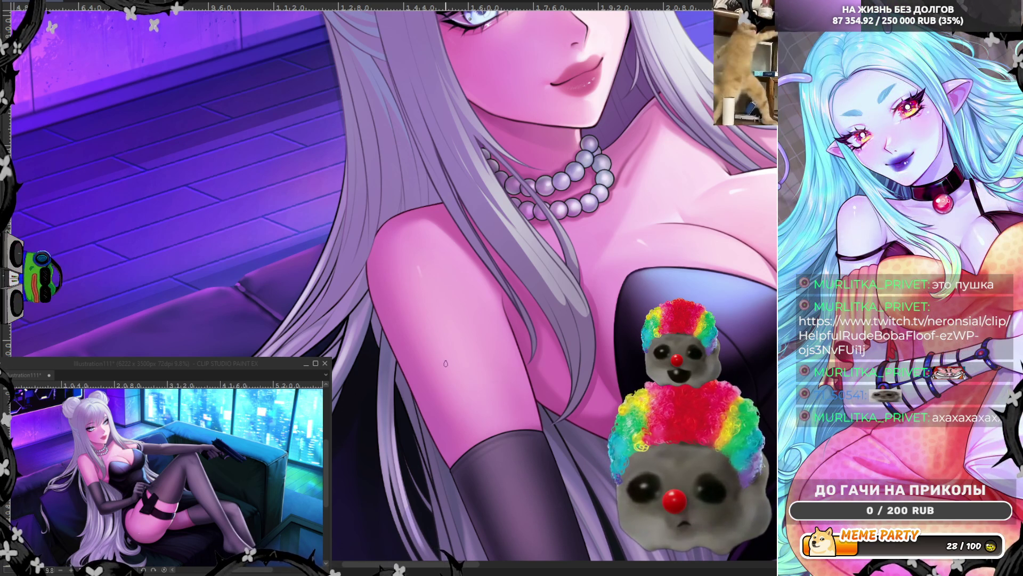
pyautogui.moveTo(446, 360); pyautogui.dragTo(368, 354)
# - Adjust the zoom while detailing hair strands along her arm and over the dark couch
pyautogui.scroll(-3, 368, 354)
pyautogui.scroll(3, 368, 355)
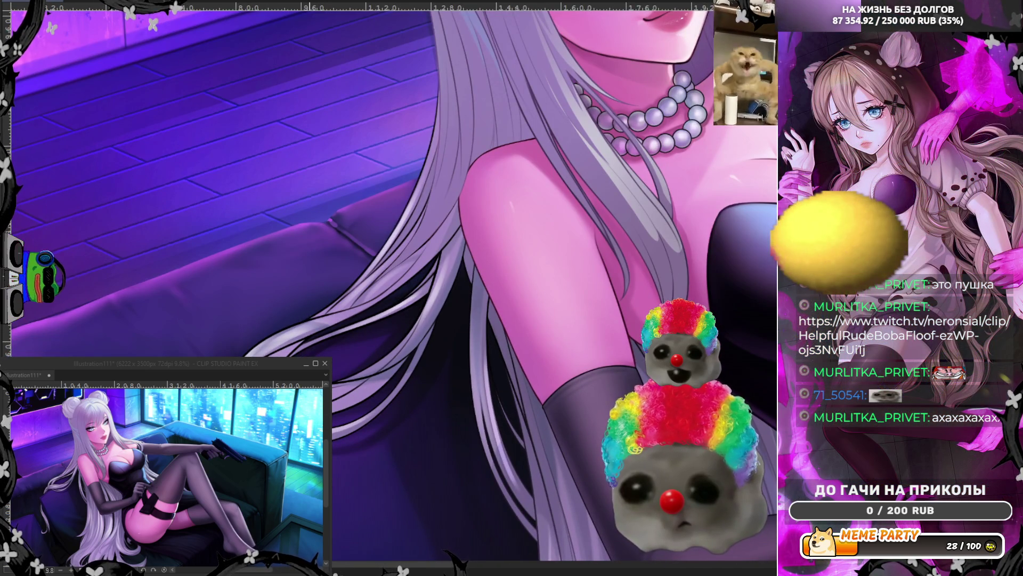
pyautogui.scroll(-5, 389, 282)
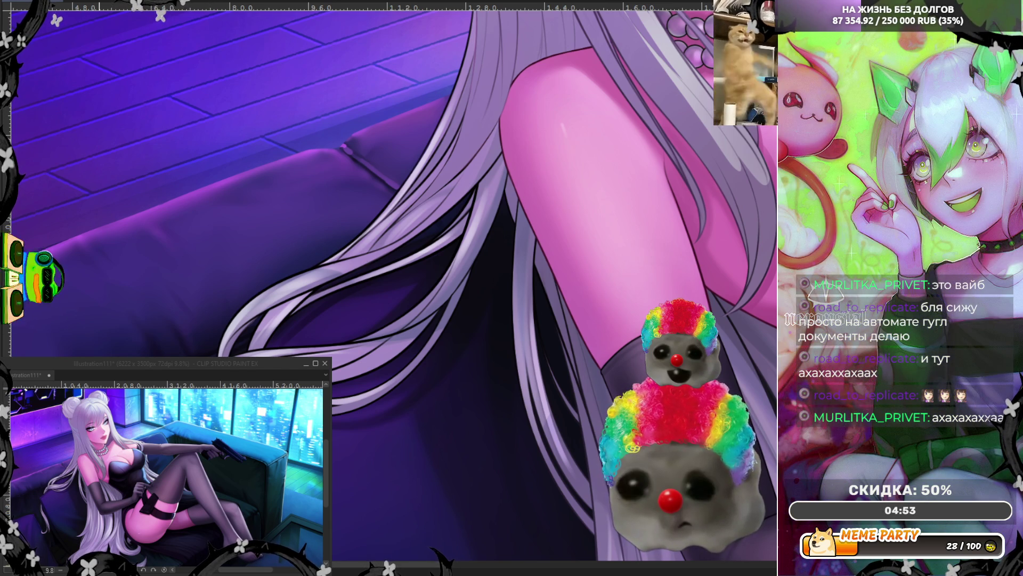
# - Zoom back in on the gloved arm to detail the arm, cushions and hair
pyautogui.scroll(-3, 389, 282)
pyautogui.scroll(1, 389, 282)
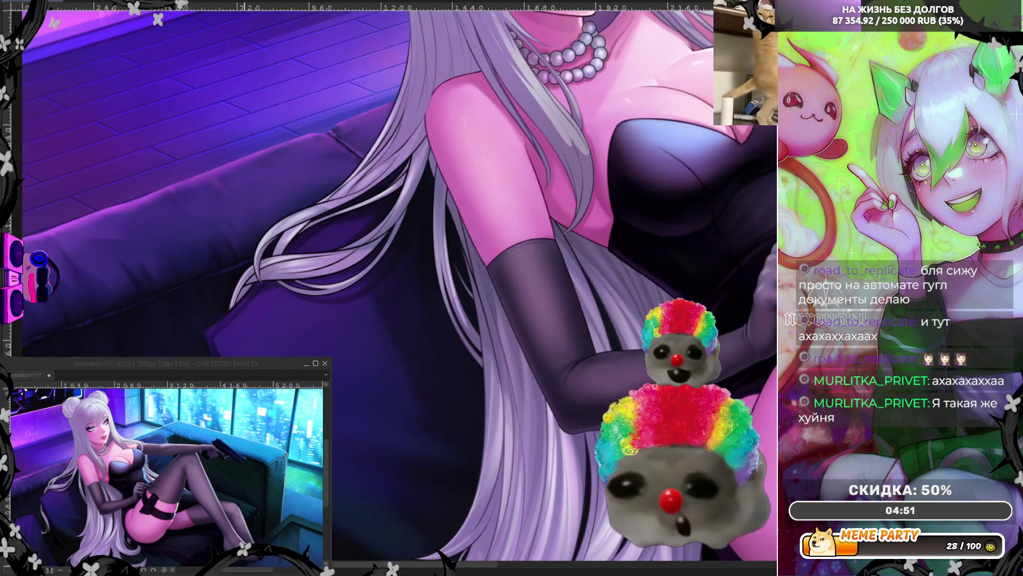
pyautogui.scroll(1, 389, 282)
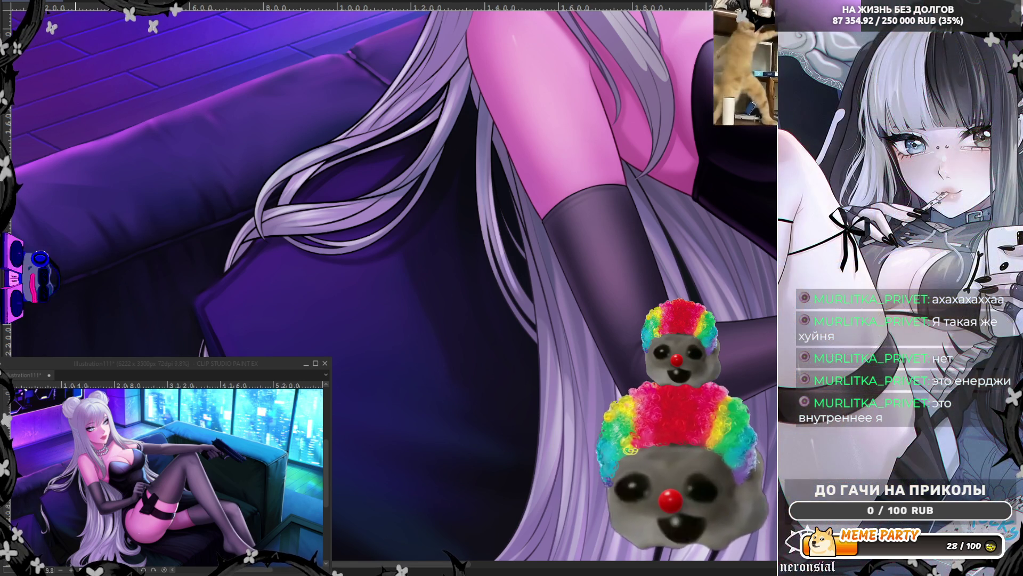
pyautogui.scroll(-2, 309, 158)
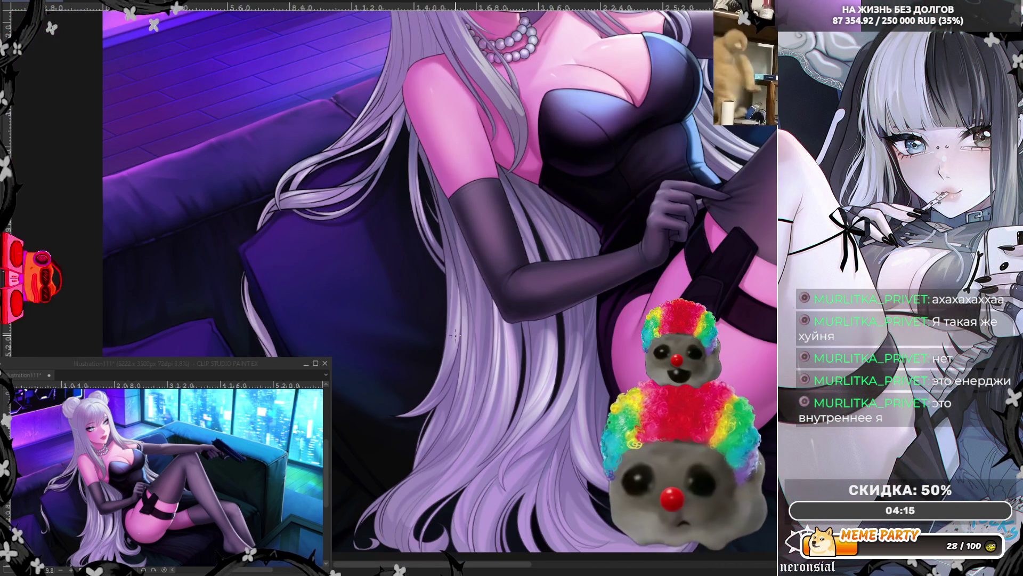
pyautogui.scroll(1, 456, 336)
pyautogui.scroll(-1, 412, 261)
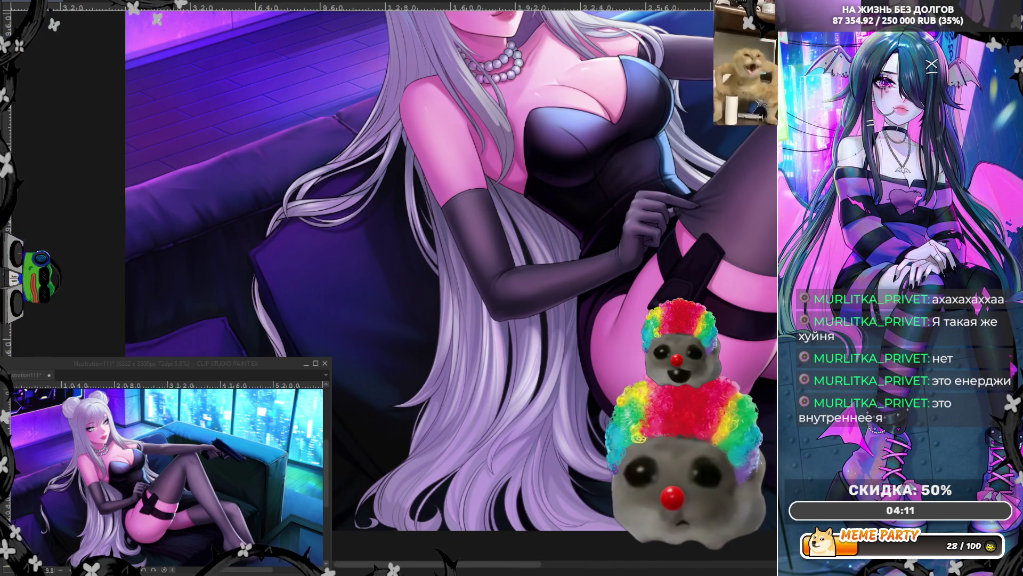
pyautogui.scroll(-2, 524, 254)
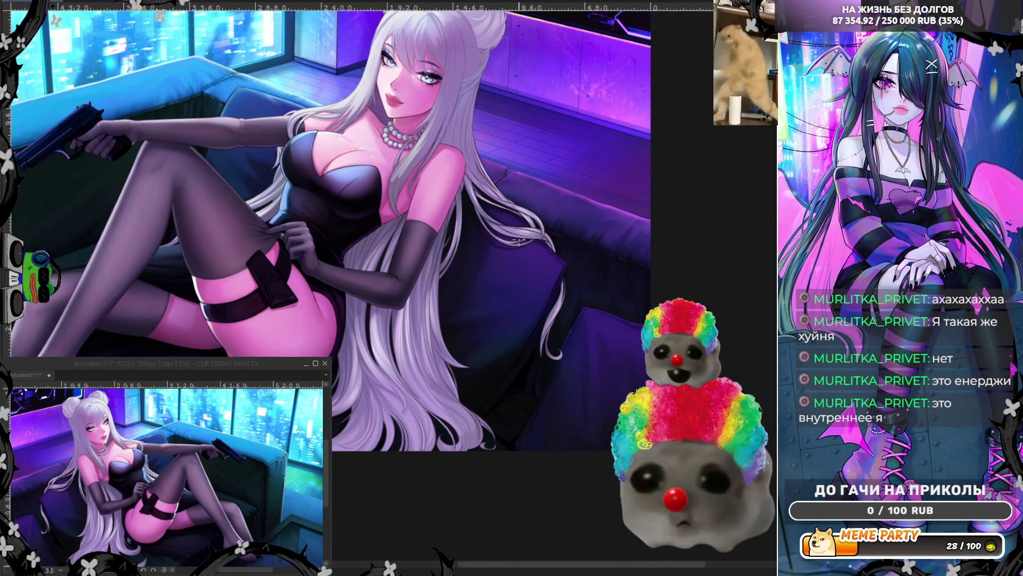
pyautogui.scroll(1, 518, 241)
pyautogui.scroll(-1, 518, 241)
pyautogui.scroll(3, 372, 352)
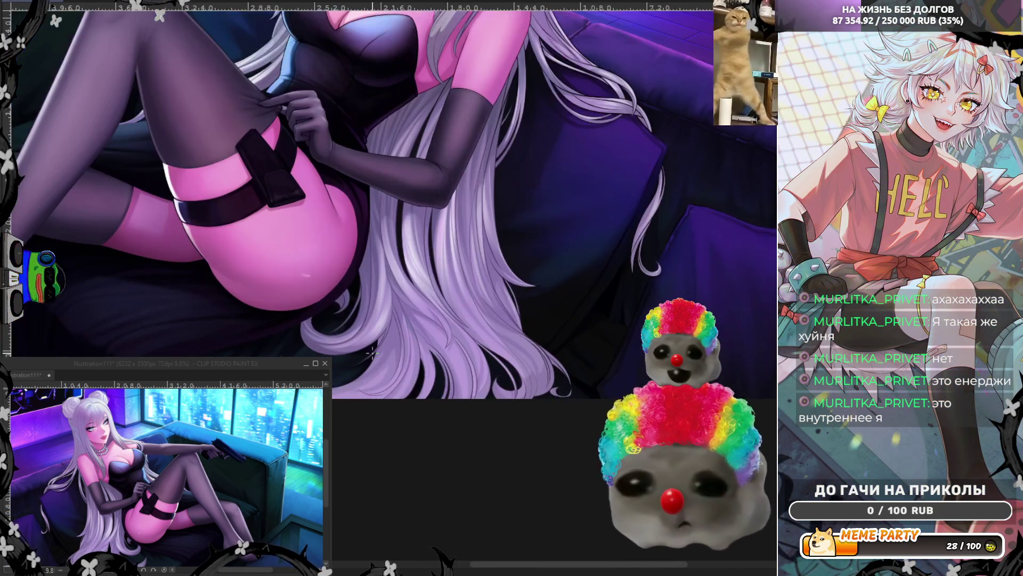
pyautogui.scroll(2, 372, 352)
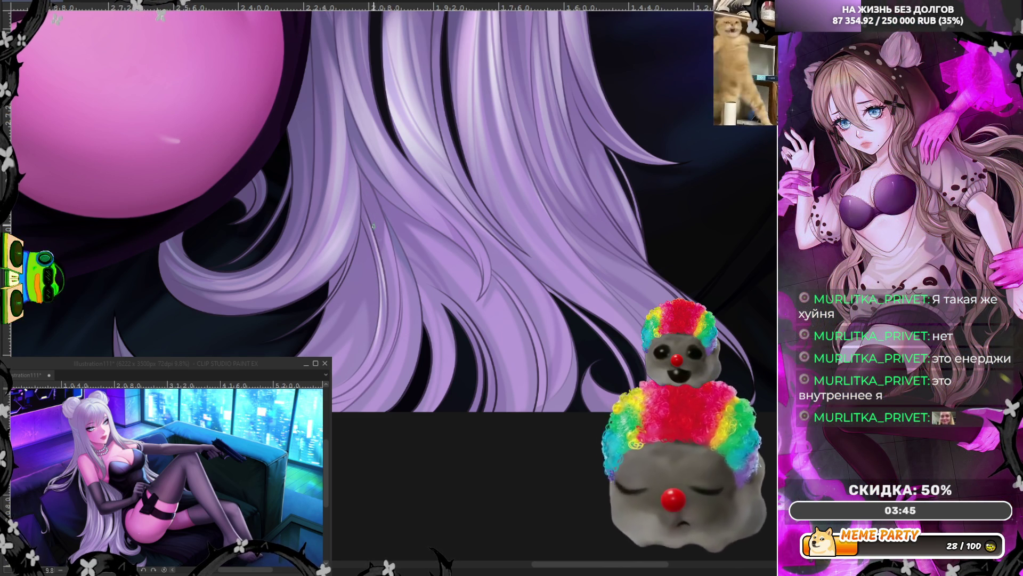
pyautogui.press('h')
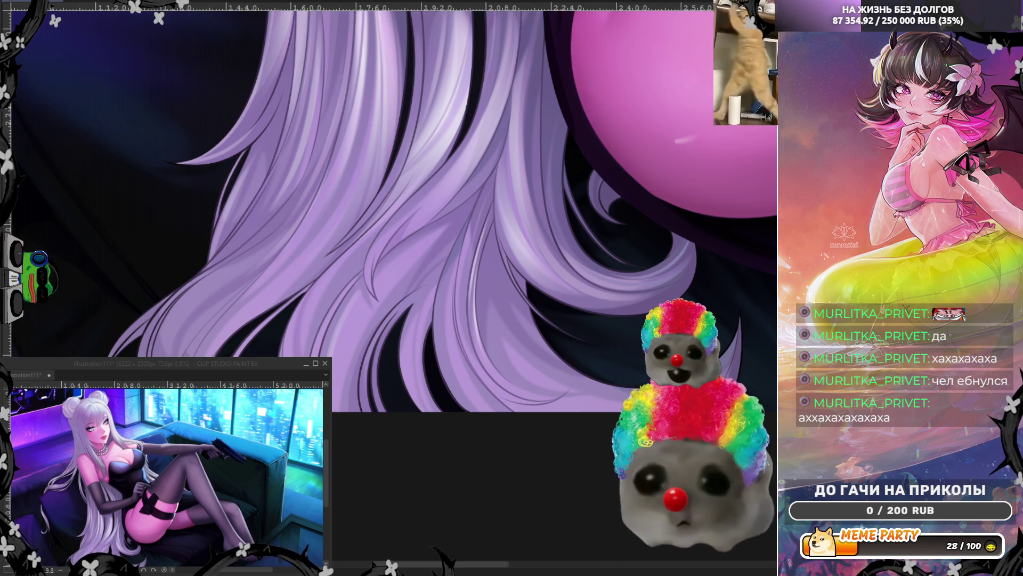
# - Fit the whole illustration to the window to review the lavender-shaded hair
pyautogui.hotkey('ctrl', '0')
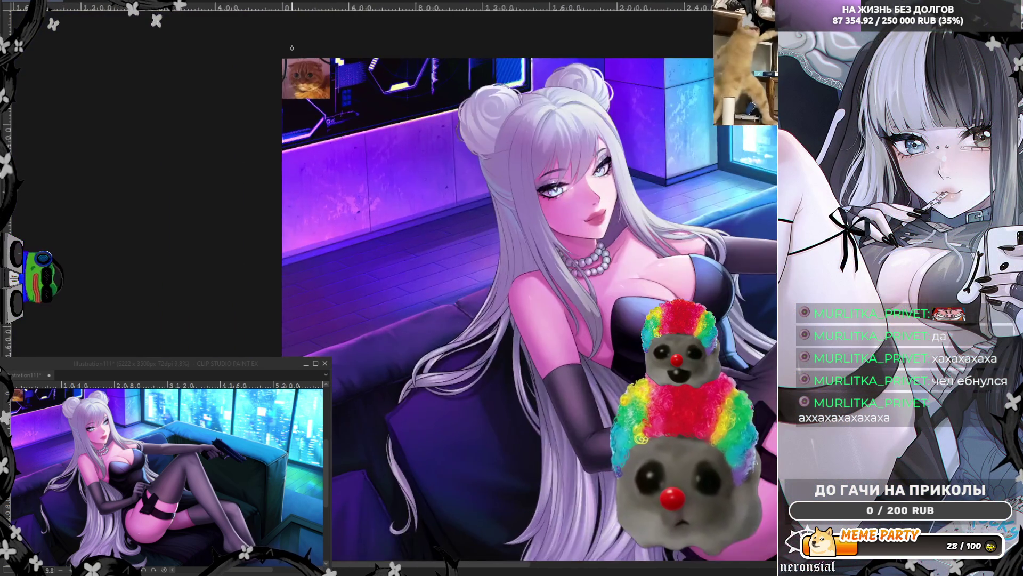
pyautogui.scroll(6, 292, 47)
pyautogui.hscroll(-3, 307, 43)
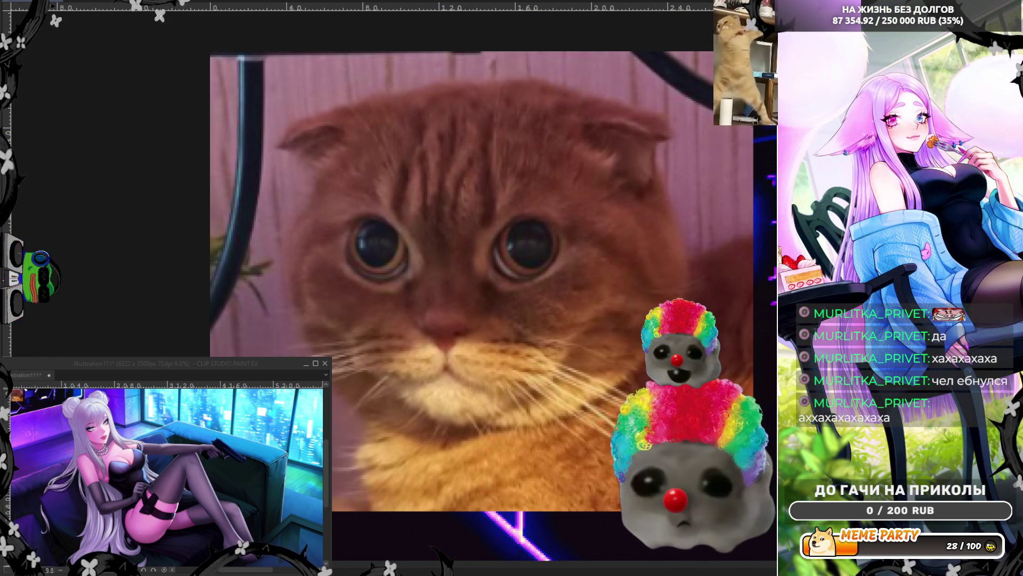
pyautogui.scroll(-3, 227, 322)
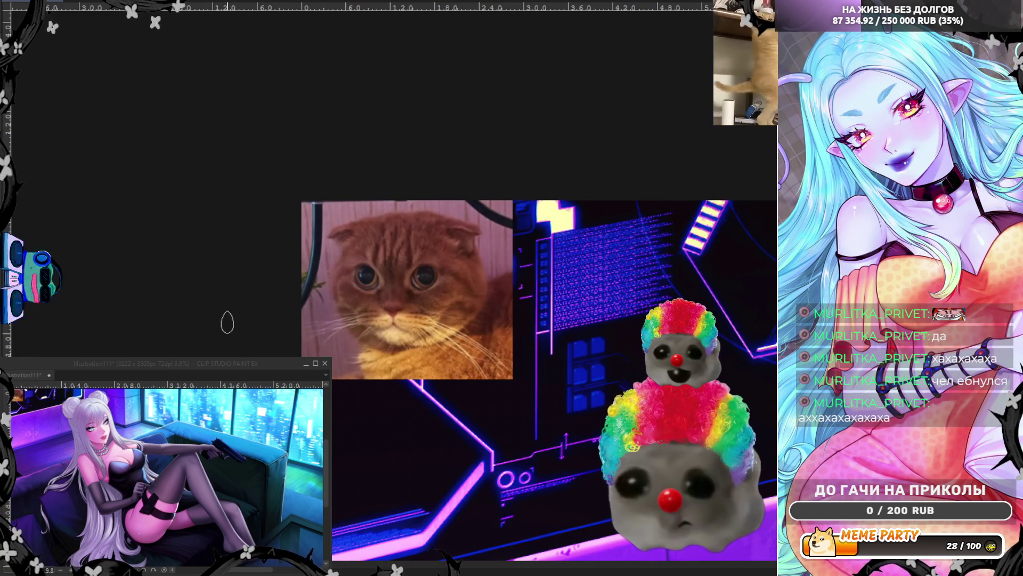
pyautogui.scroll(5, 274, 240)
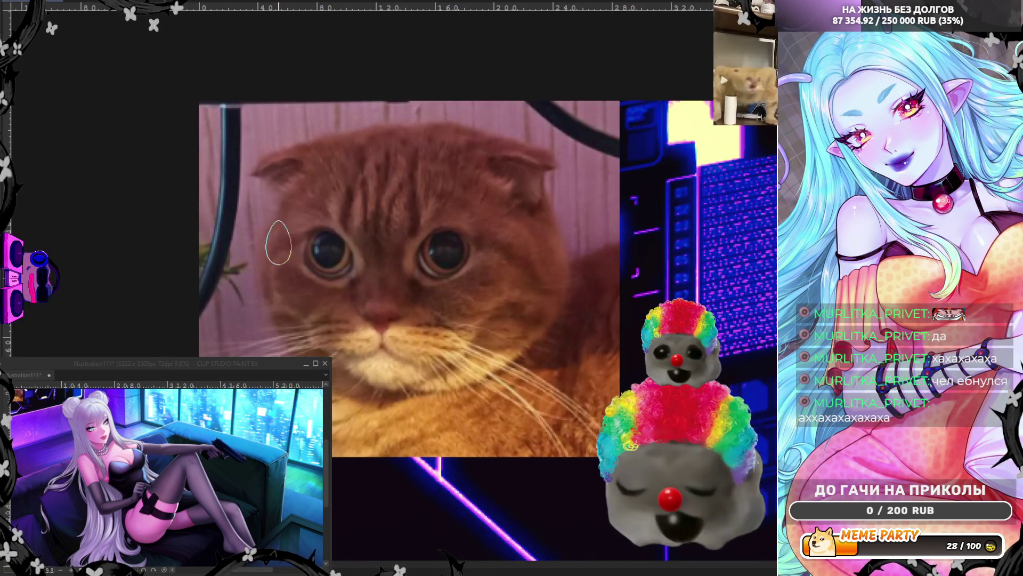
pyautogui.scroll(-2, 278, 242)
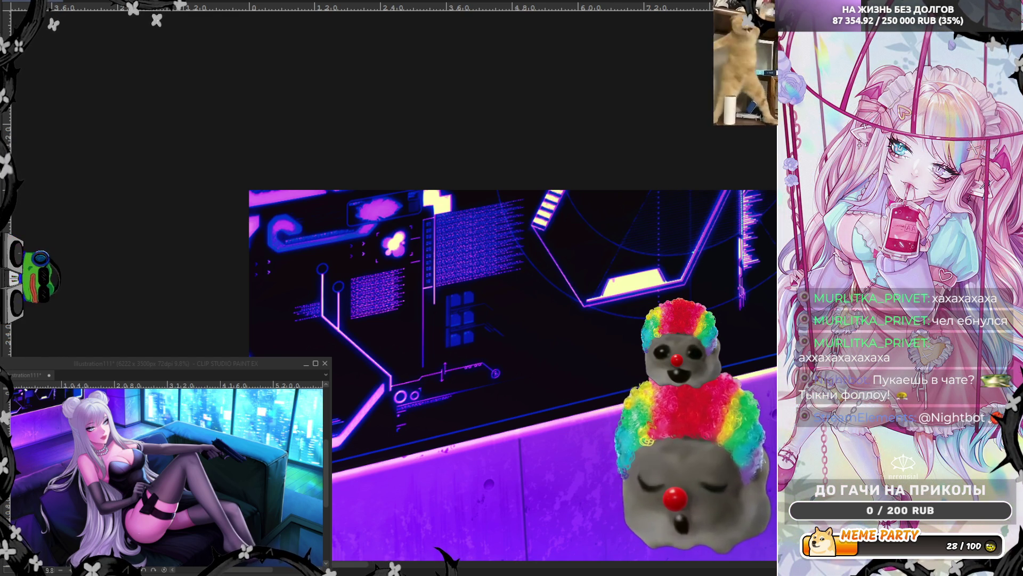
# - Sample the grey of her hair as paint colour and shade the neck, shoulder and pearls
pyautogui.scroll(-5, 528, 373)
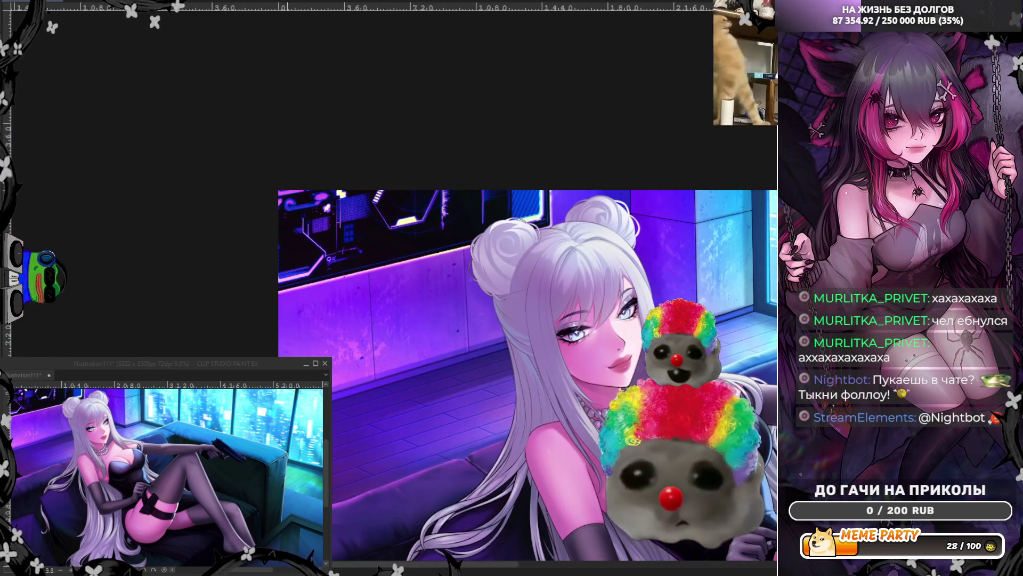
pyautogui.scroll(4, 656, 272)
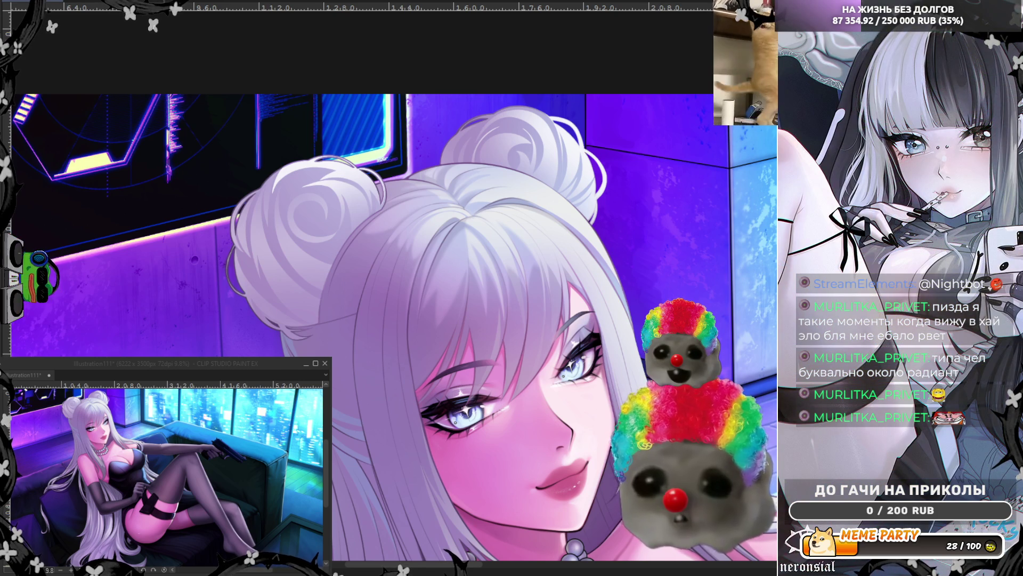
pyautogui.scroll(-5, 388, 170)
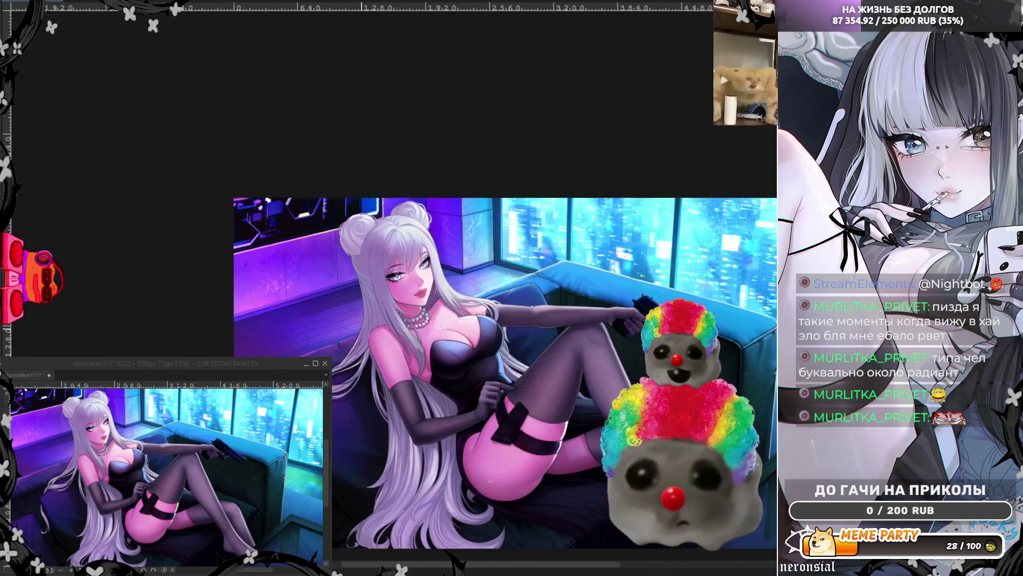
pyautogui.scroll(5, 320, 351)
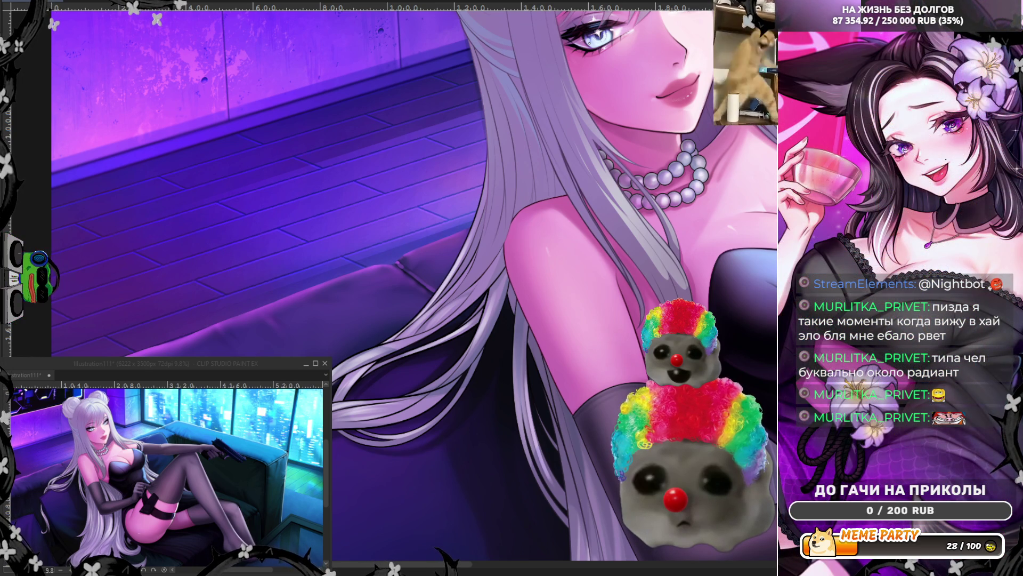
pyautogui.keyDown('alt'); pyautogui.click(656, 261); pyautogui.keyUp('alt')
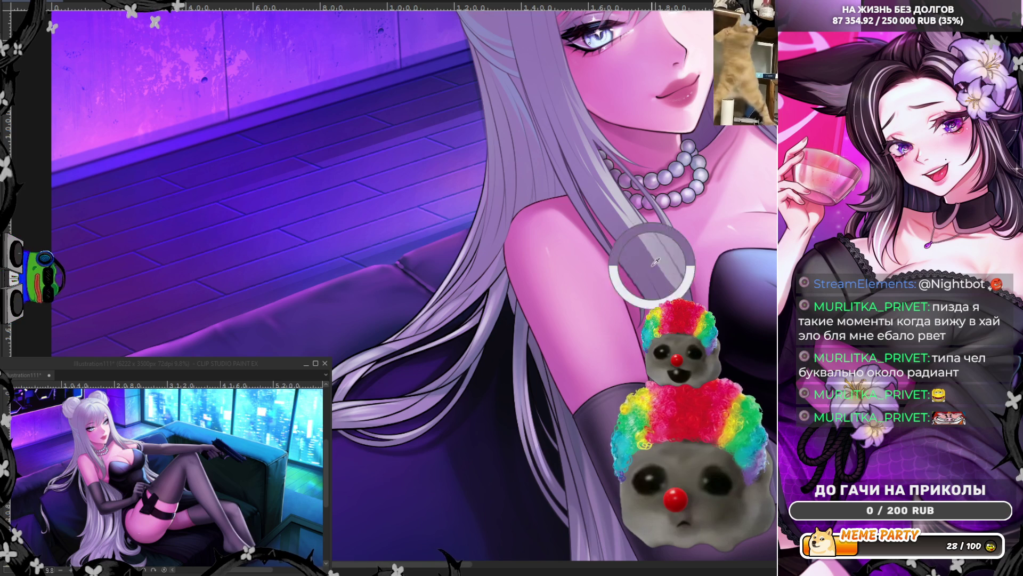
pyautogui.scroll(4, 656, 261)
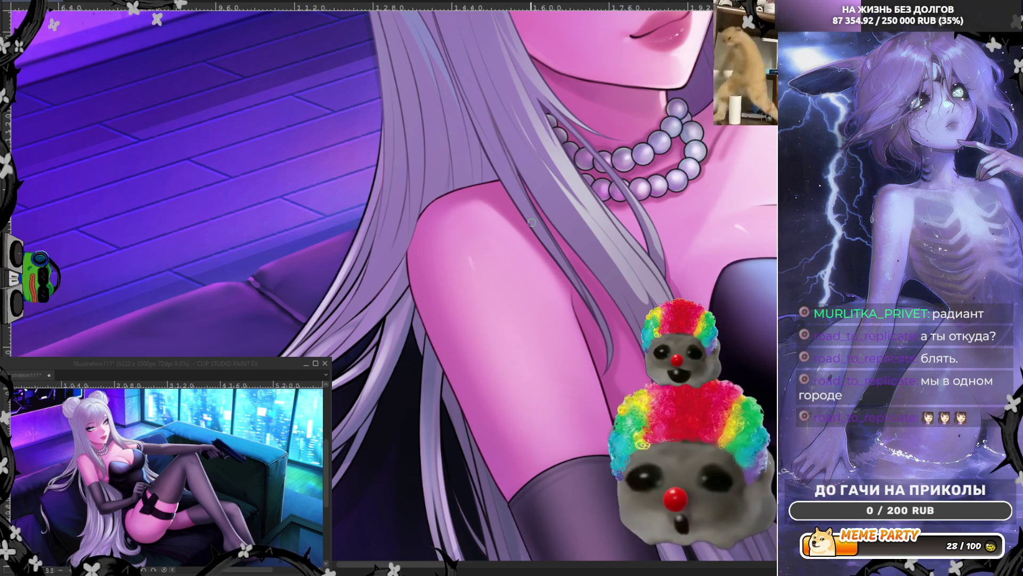
pyautogui.scroll(-5, 532, 223)
# - Keep shading her face, chest and shoulder, then flip the canvas view horizontally
pyautogui.scroll(4, 614, 303)
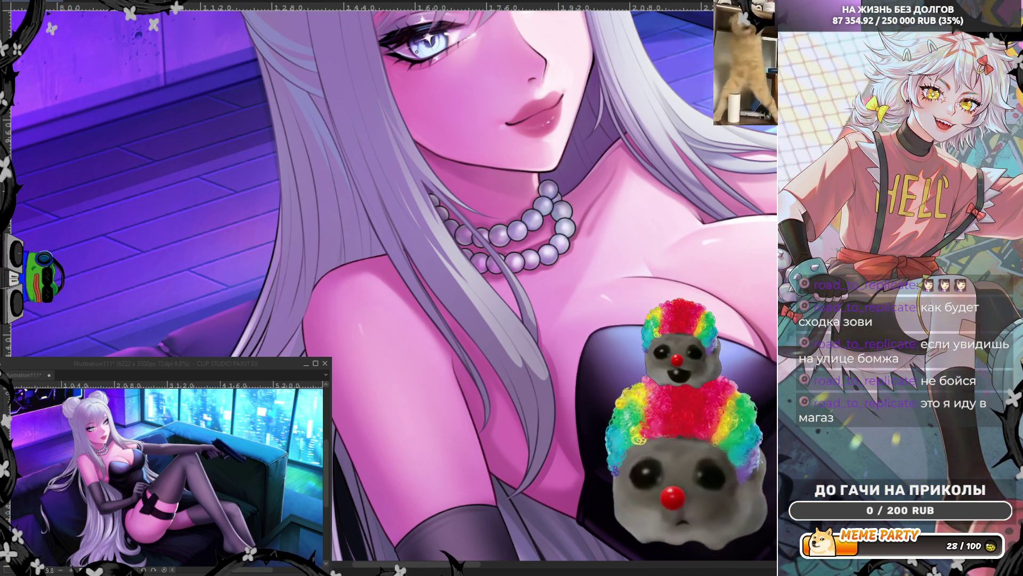
pyautogui.press('h')
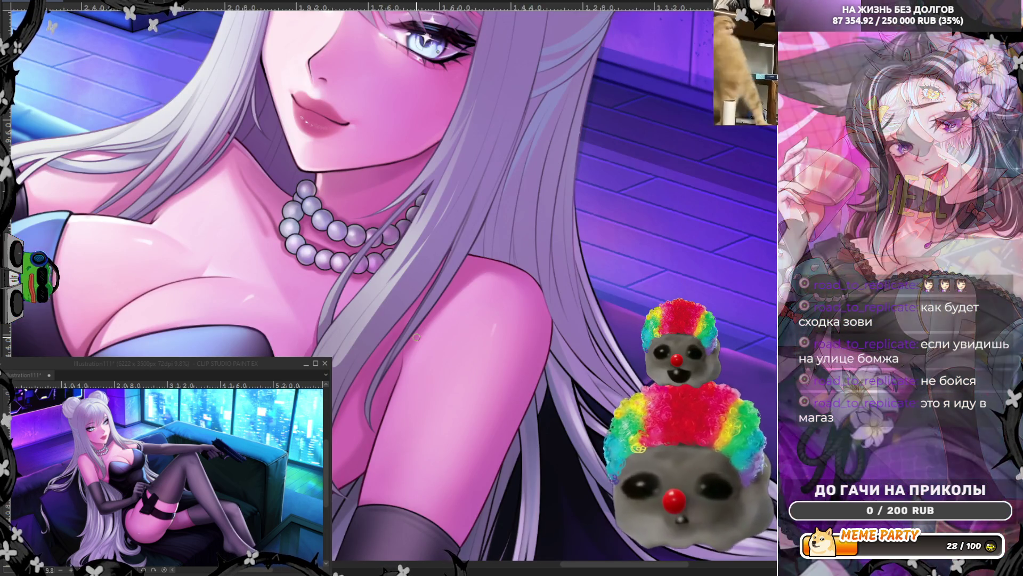
# - Smooth the pink-lit shading on her shoulder and collarbone in the mirrored view
pyautogui.scroll(1, 417, 337)
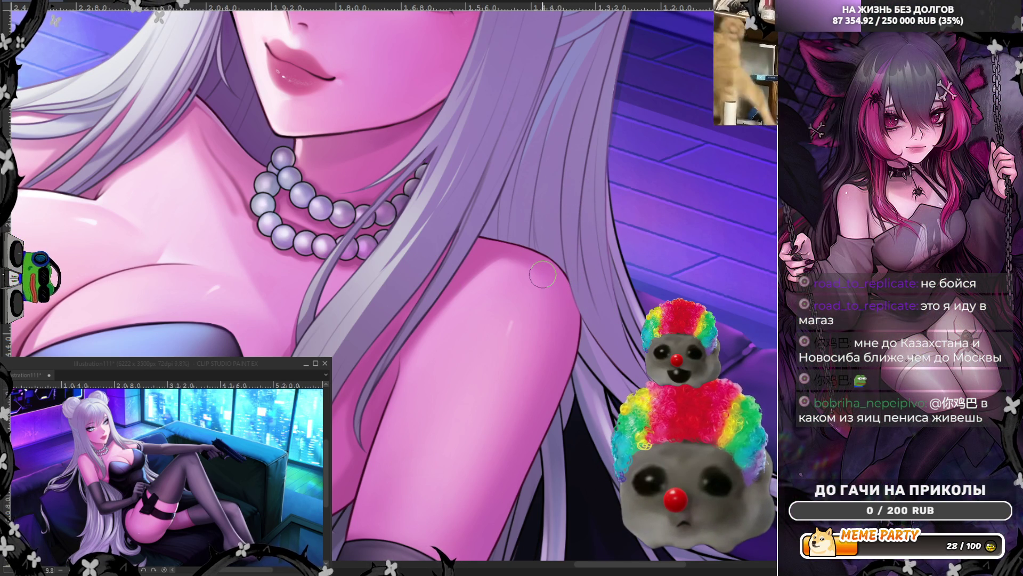
pyautogui.scroll(-4, 543, 275)
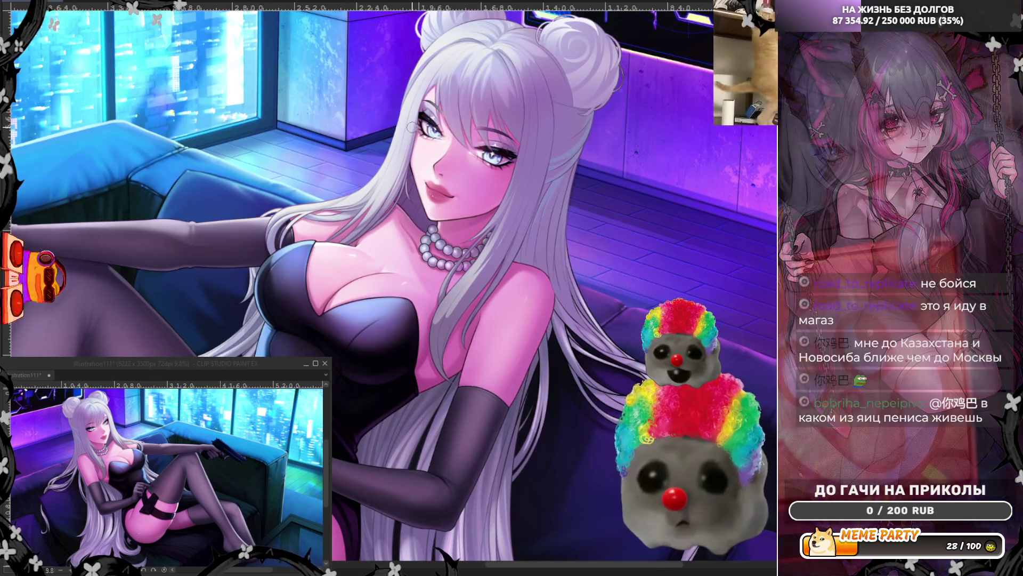
# - Refine her face, lips and hair, zooming out to compare against the full illustration
pyautogui.scroll(3, 368, 191)
pyautogui.scroll(2, 368, 191)
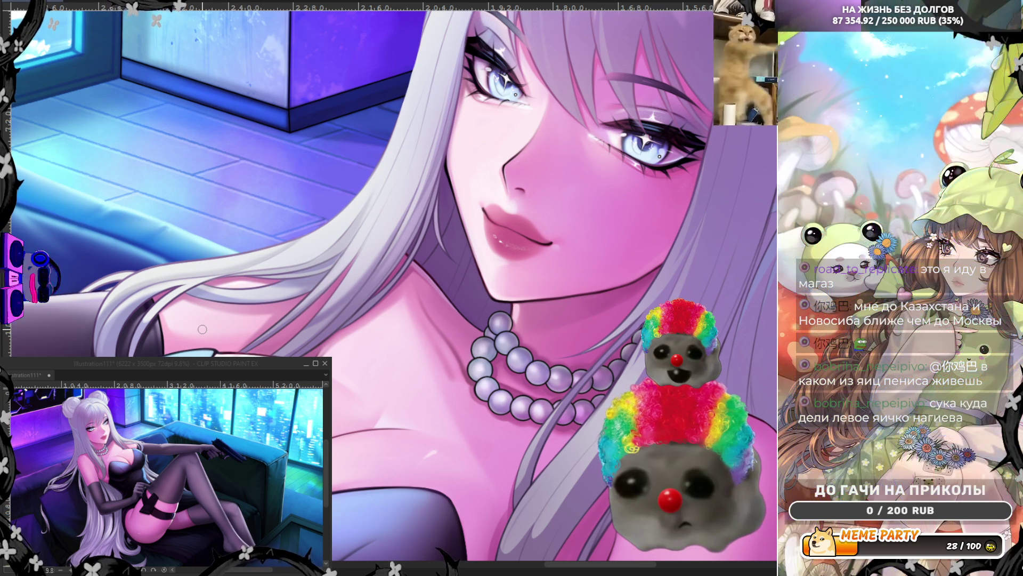
pyautogui.scroll(-5, 389, 221)
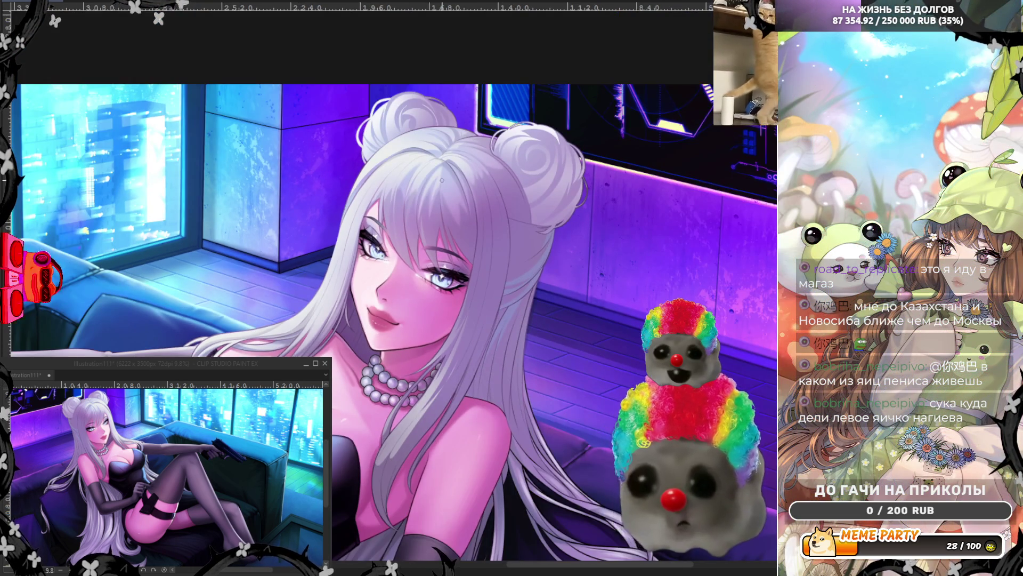
pyautogui.scroll(2, 481, 361)
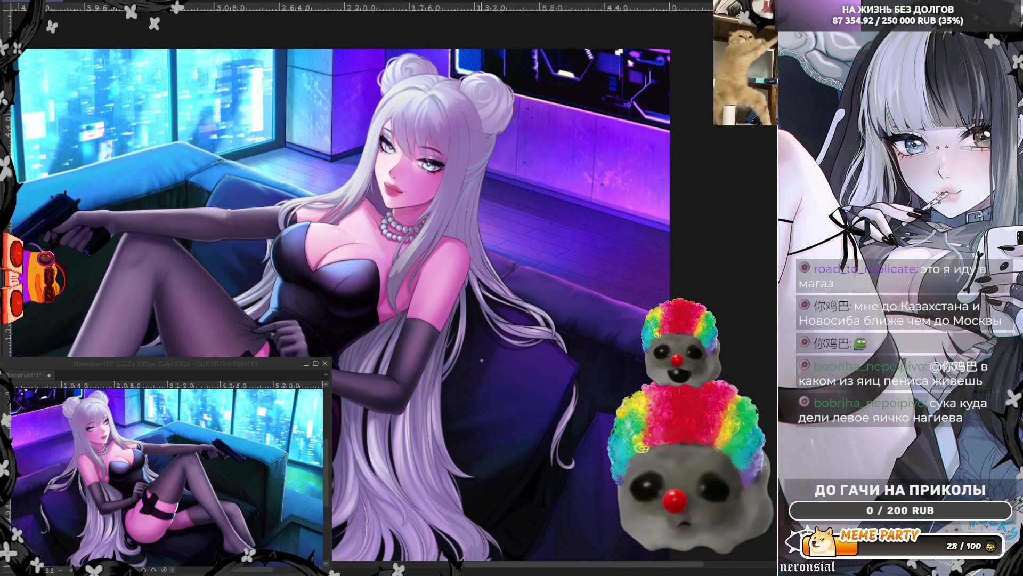
pyautogui.scroll(3, 447, 211)
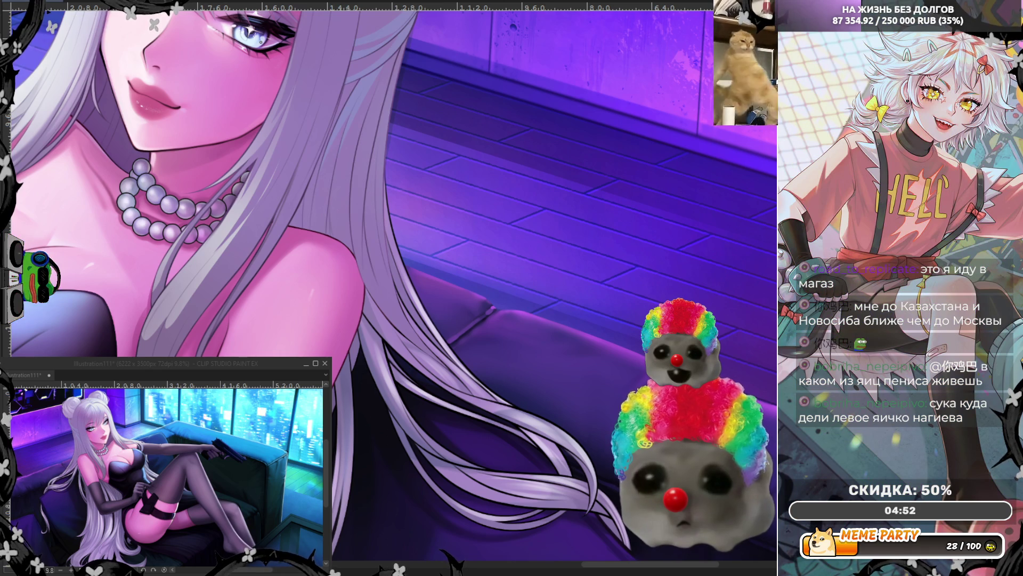
# - Select the brush with B and enlarge it for painting over the hair and shoulder
pyautogui.scroll(2, 301, 186)
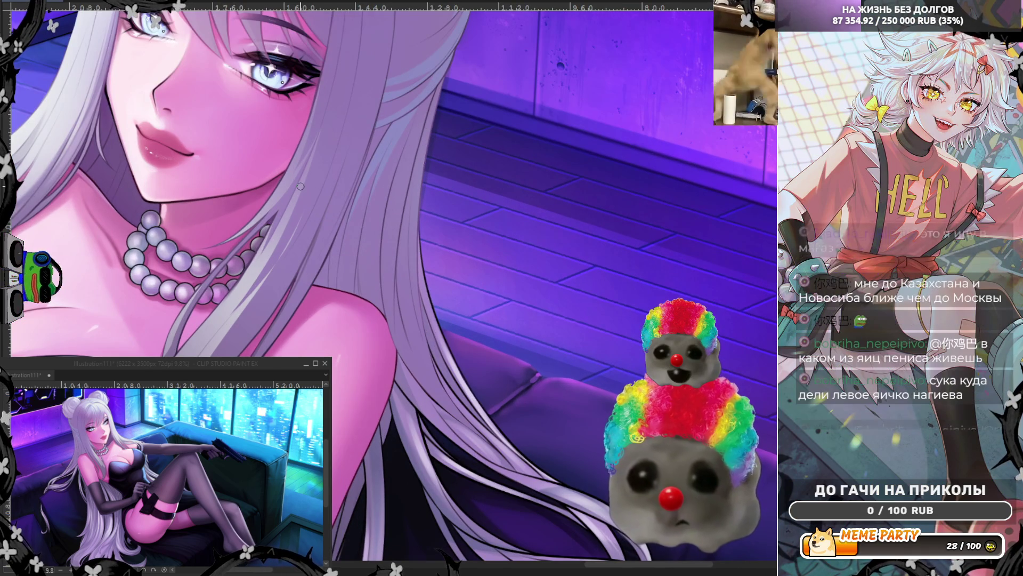
pyautogui.press('b')
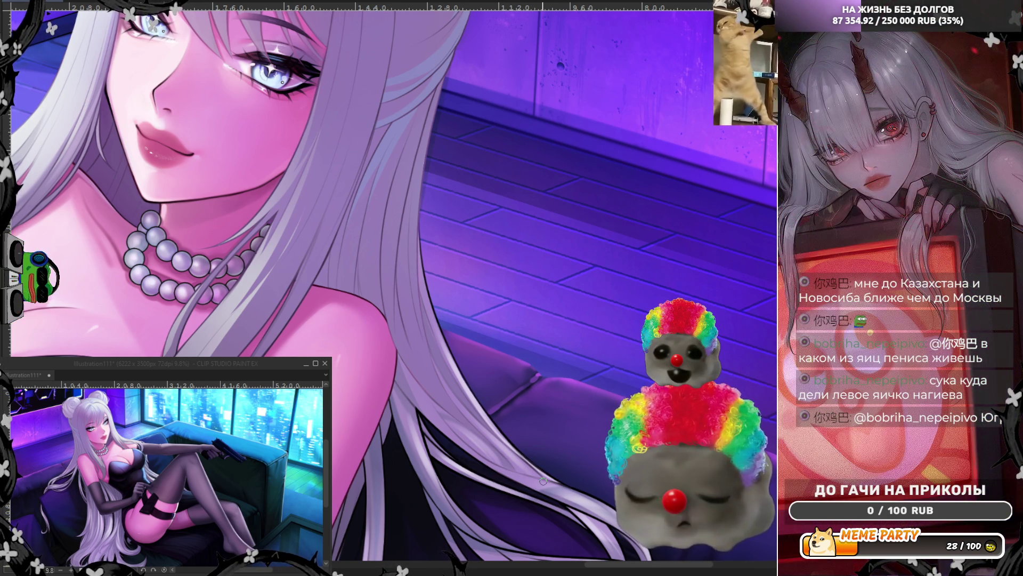
pyautogui.scroll(-5, 543, 480)
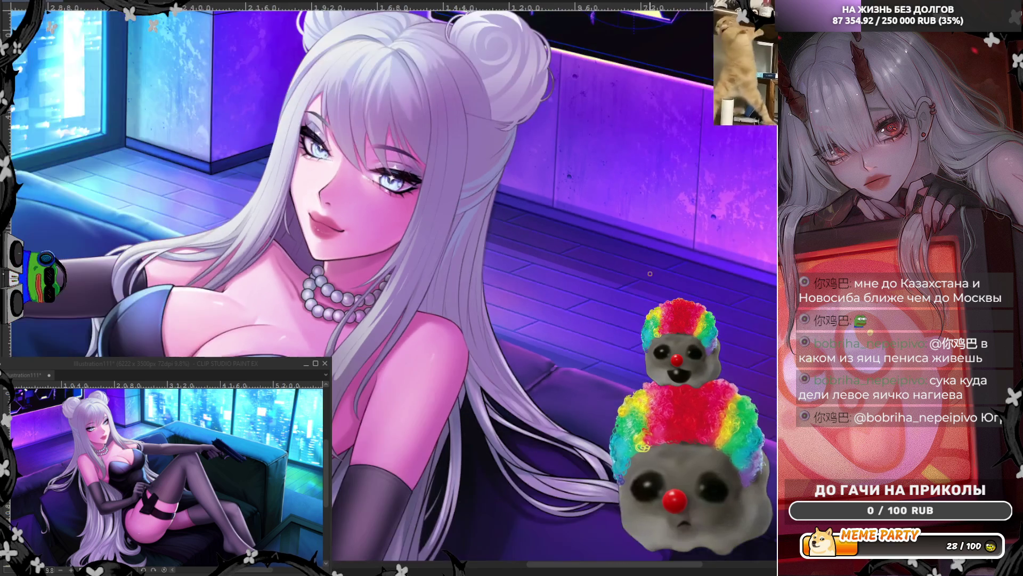
pyautogui.scroll(3, 567, 390)
pyautogui.scroll(2, 567, 390)
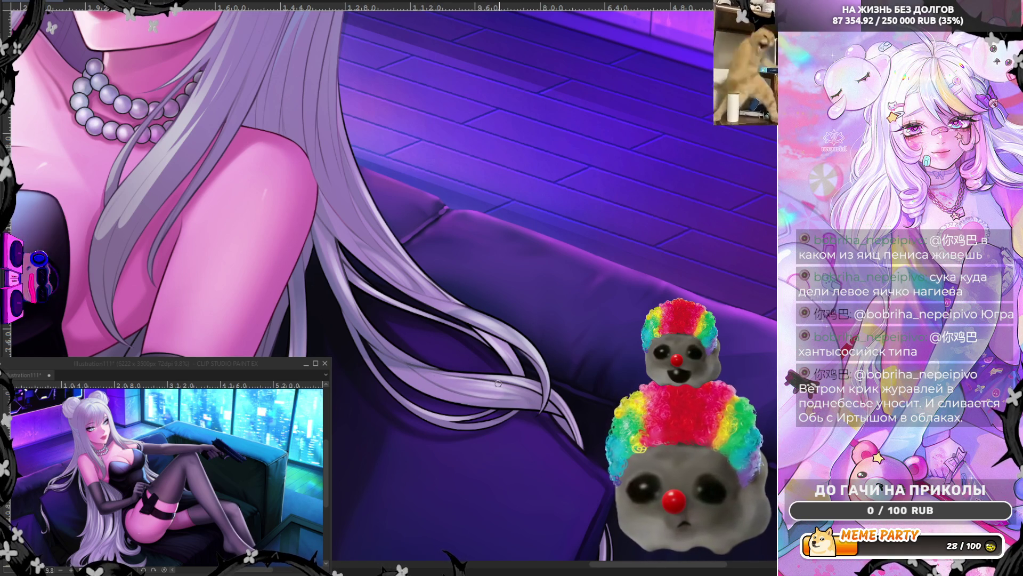
# - Sample the lilac hair colour and paint it along the hair strand's edge over the sofa
pyautogui.keyDown('alt'); pyautogui.click(412, 361); pyautogui.keyUp('alt')
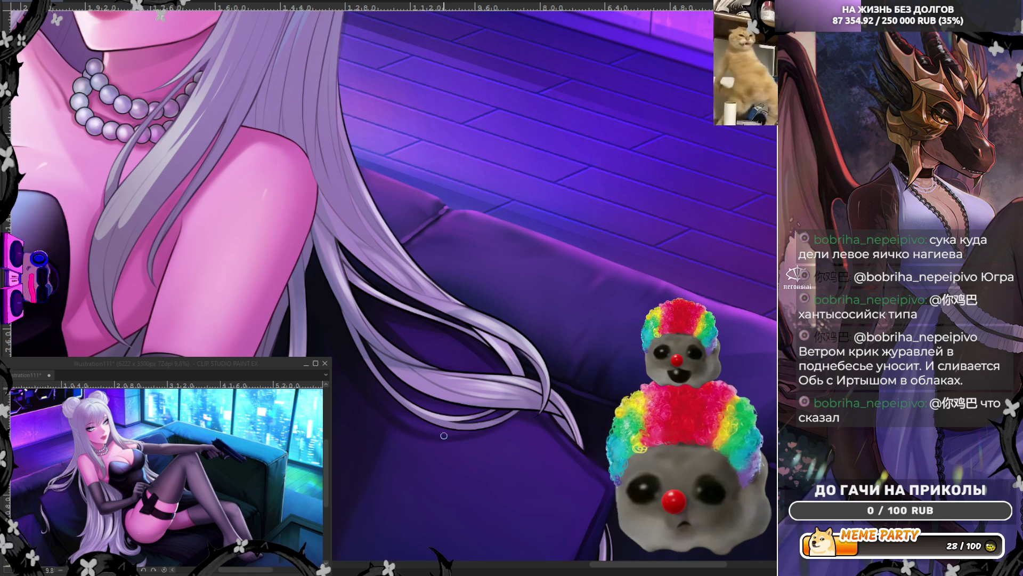
pyautogui.moveTo(445, 294); pyautogui.dragTo(414, 286)
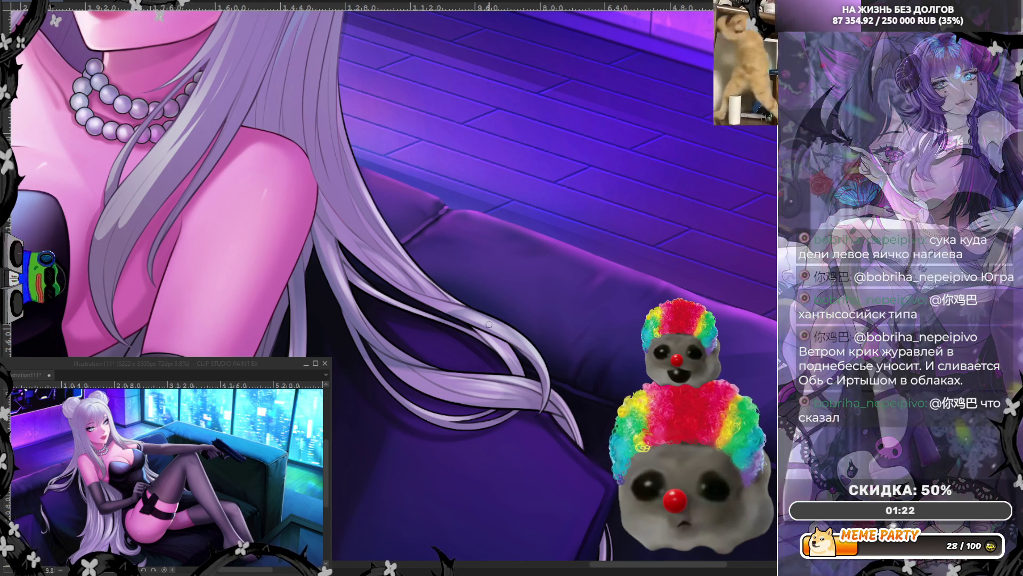
pyautogui.scroll(-4, 511, 334)
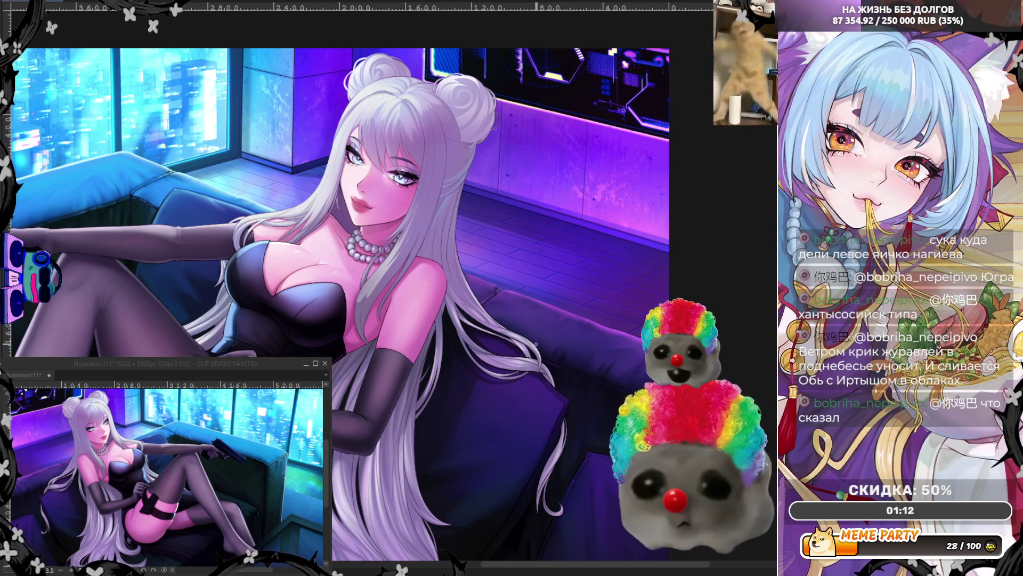
pyautogui.scroll(5, 570, 458)
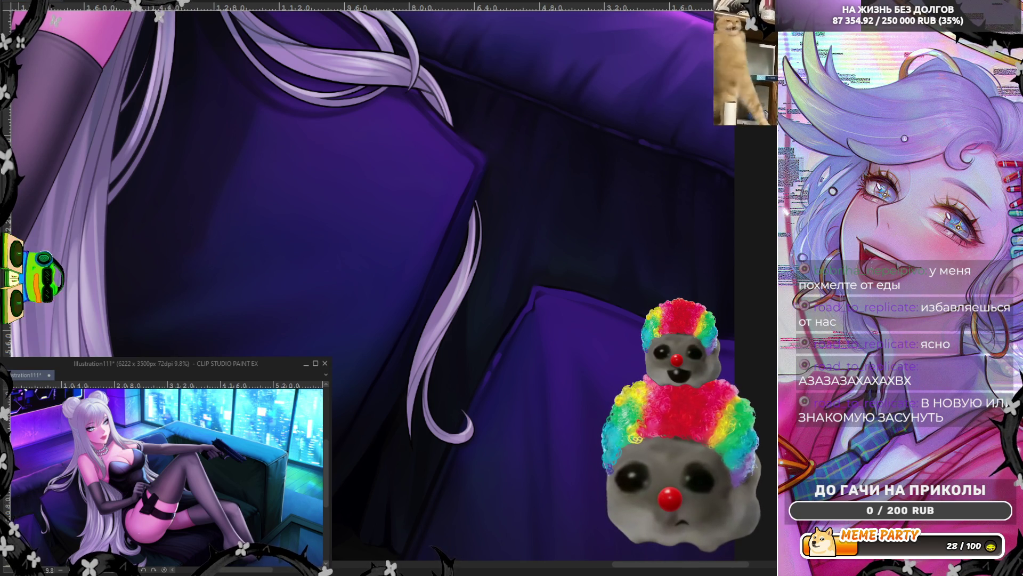
# - Save the latest changes to Illustration111 with Ctrl+S
pyautogui.hotkey('ctrl', 's')
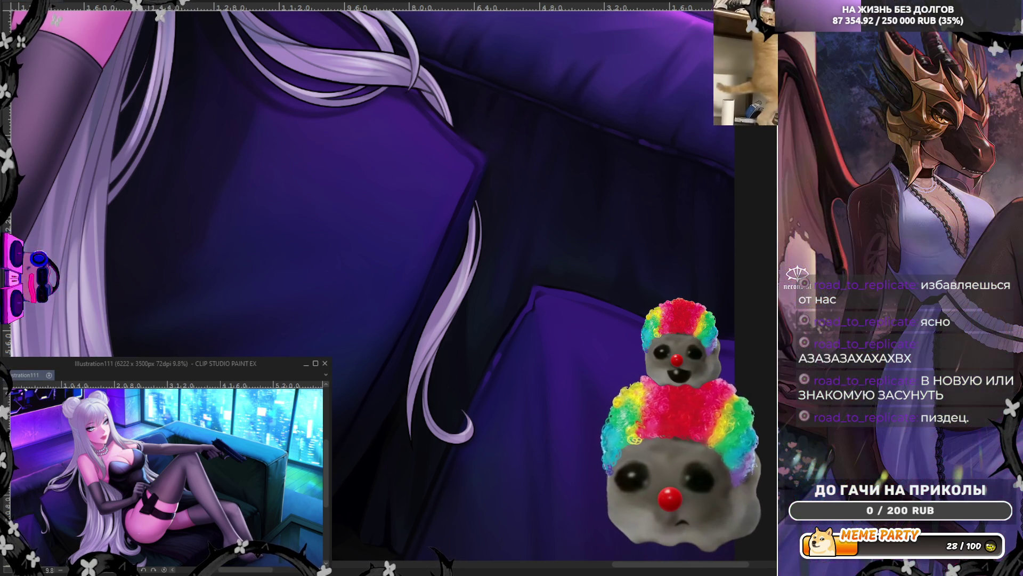